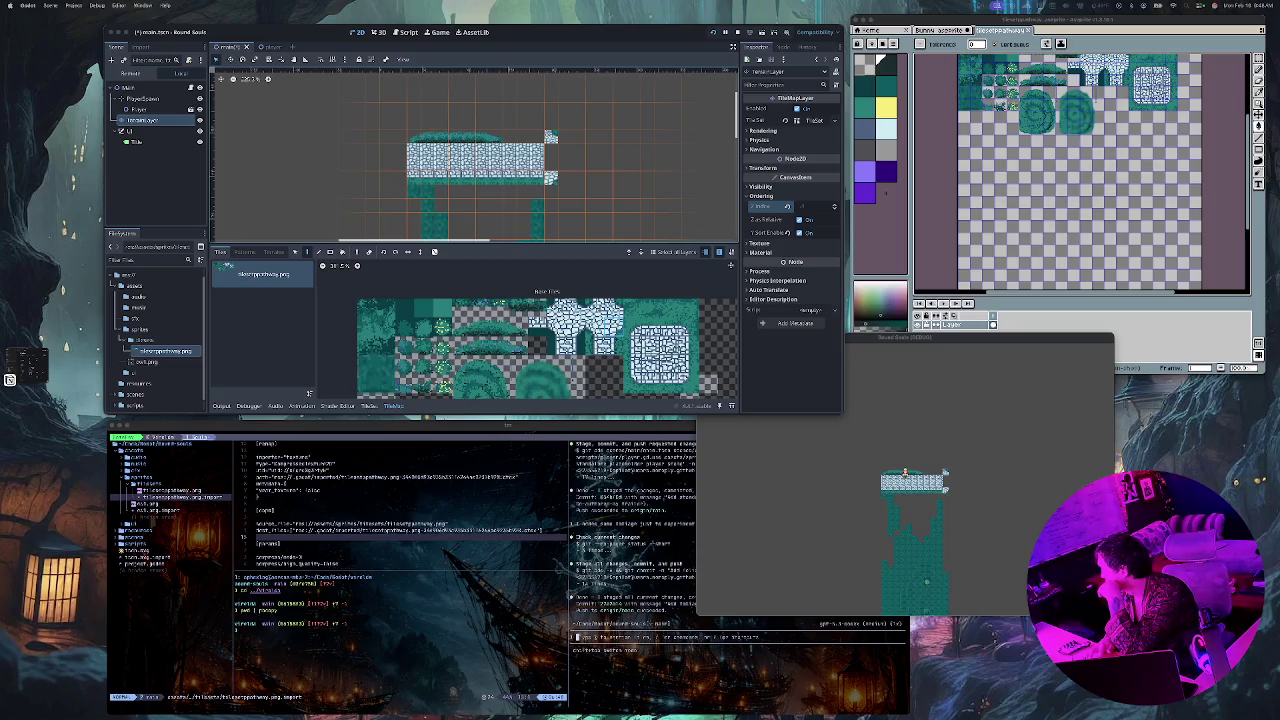
# Step: Show all open windows side by side with Mission Control
pyautogui.hotkey('ctrl', 'Up')
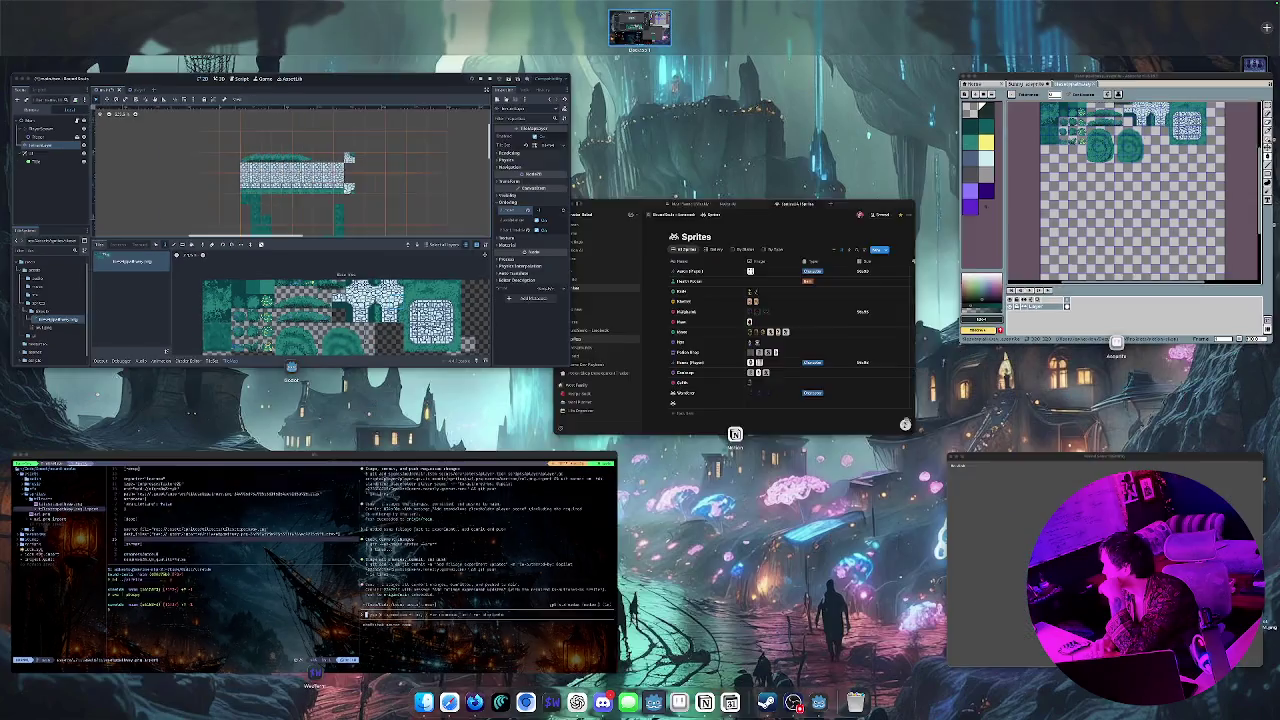
# Step: Bring the Godot editor window with the tilemap scene back to the front
pyautogui.click(300, 300)
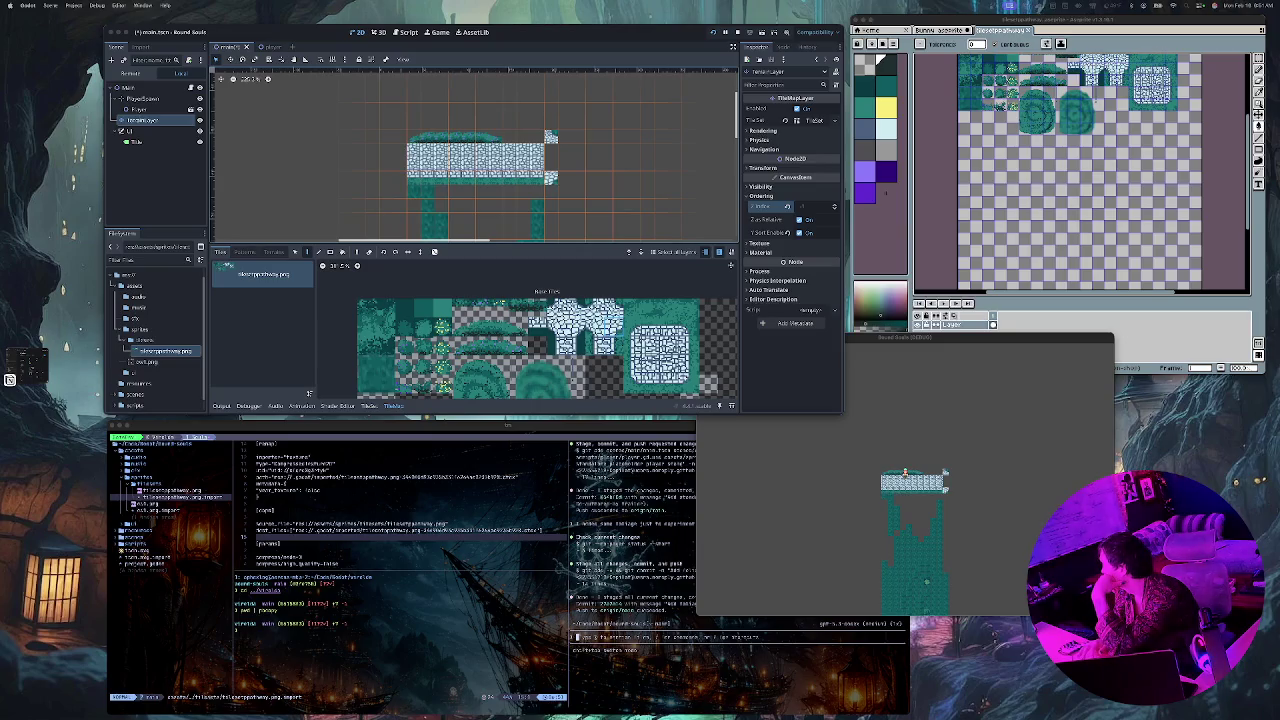
pyautogui.hotkey('ctrl', 'Up')
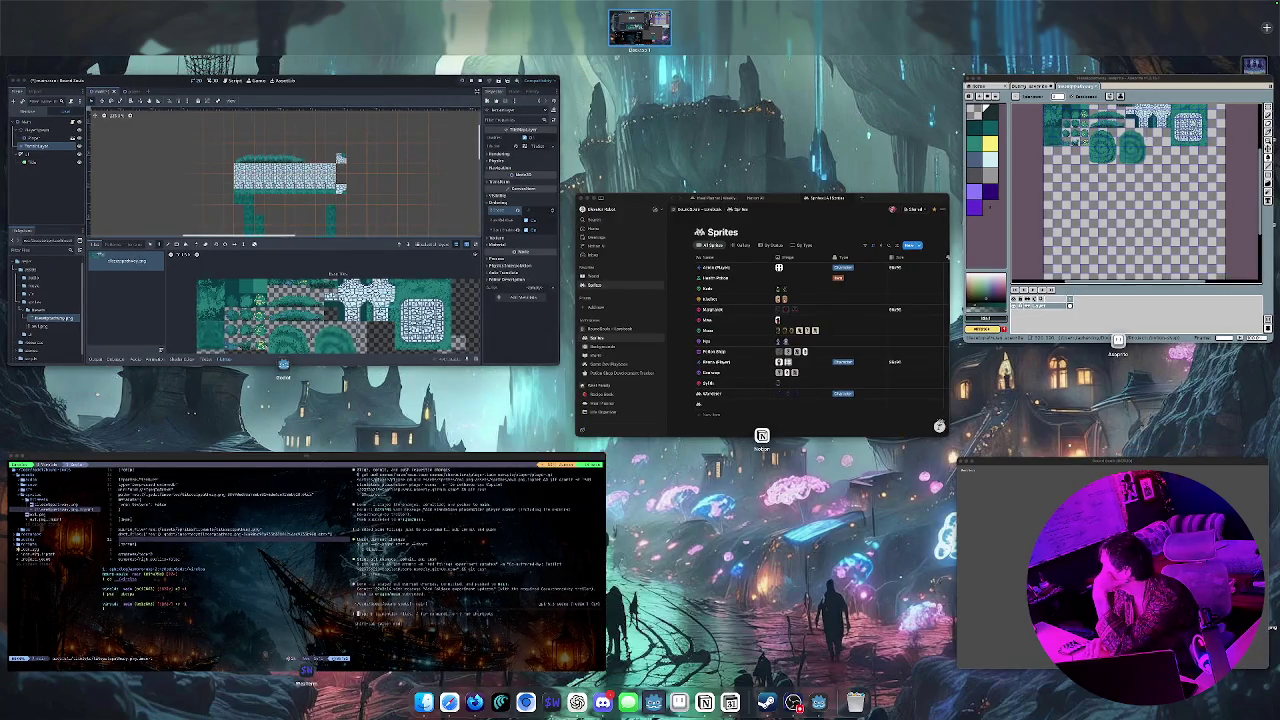
pyautogui.hotkey('ctrl', 'Up')
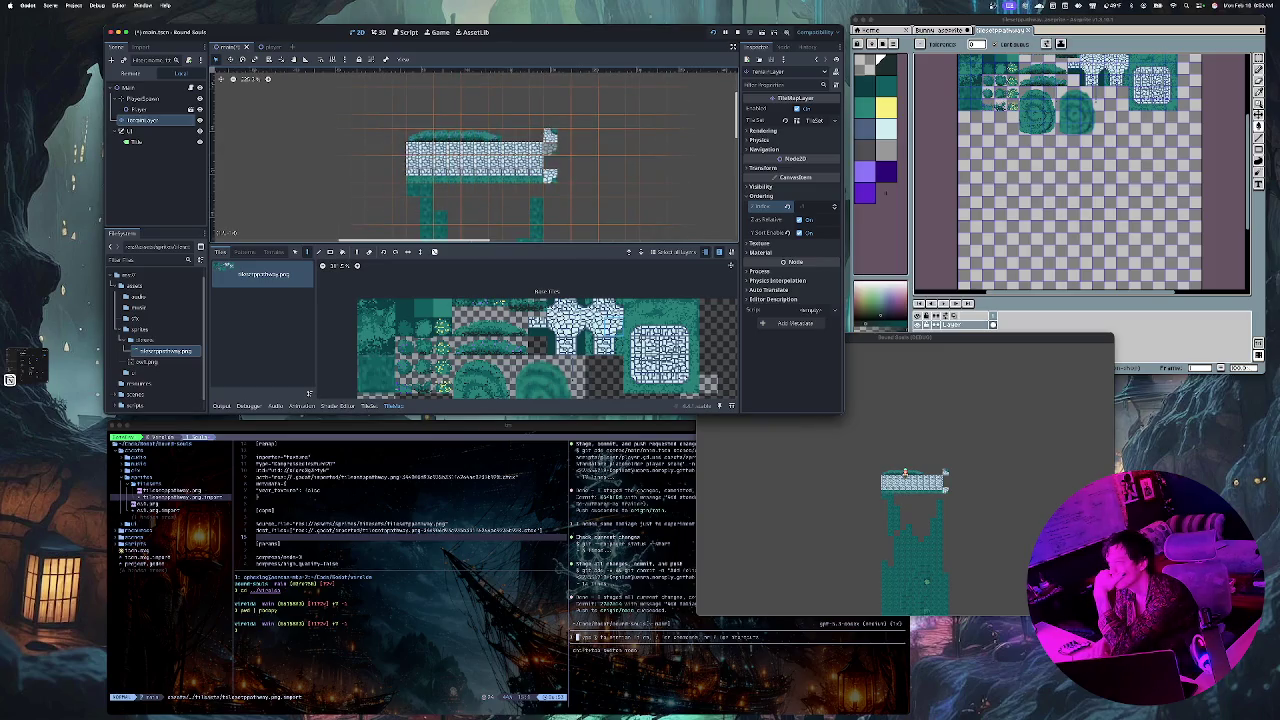
# Step: Scroll the 2D canvas down to view the stone-platform tilemap
pyautogui.scroll(-2, 475, 160)
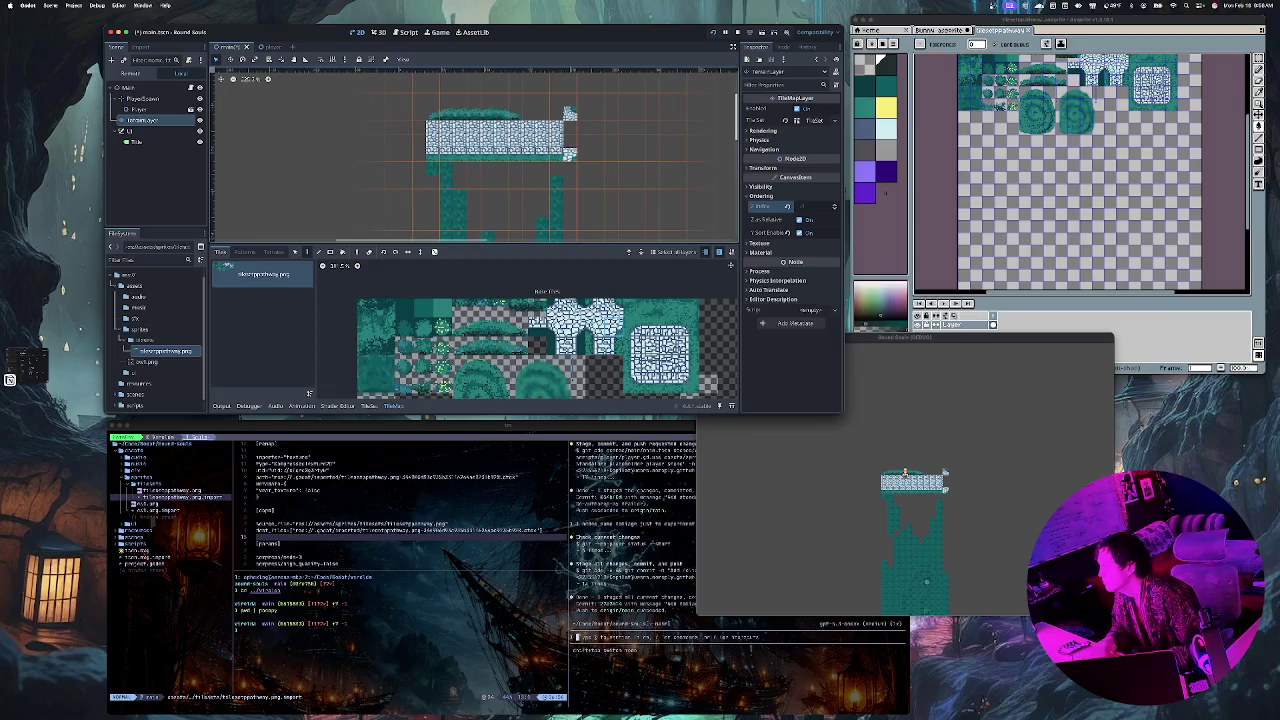
# Step: Tile the Bound Souls (DEBUG) game window narrowly to the right, widening the terminal
pyautogui.press('super+b')
pyautogui.hotkey('alt', 'shift', 'space')
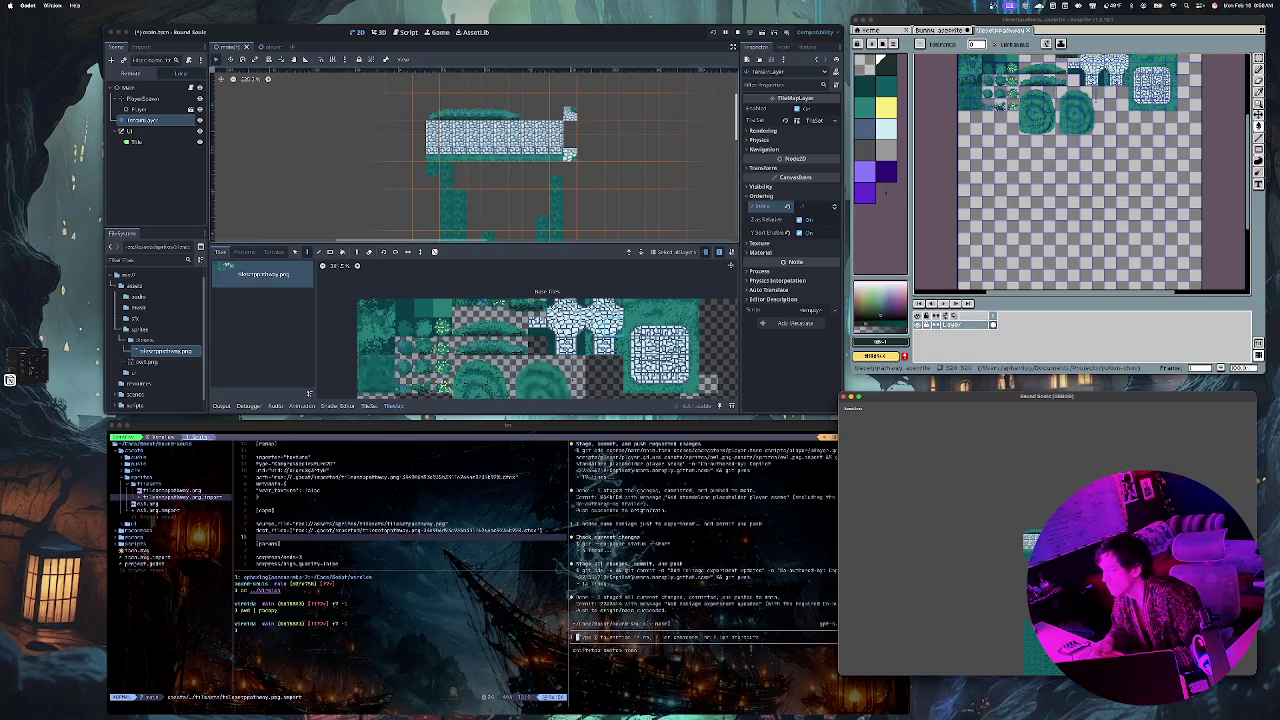
pyautogui.hotkey('alt', 'shift', 'space')
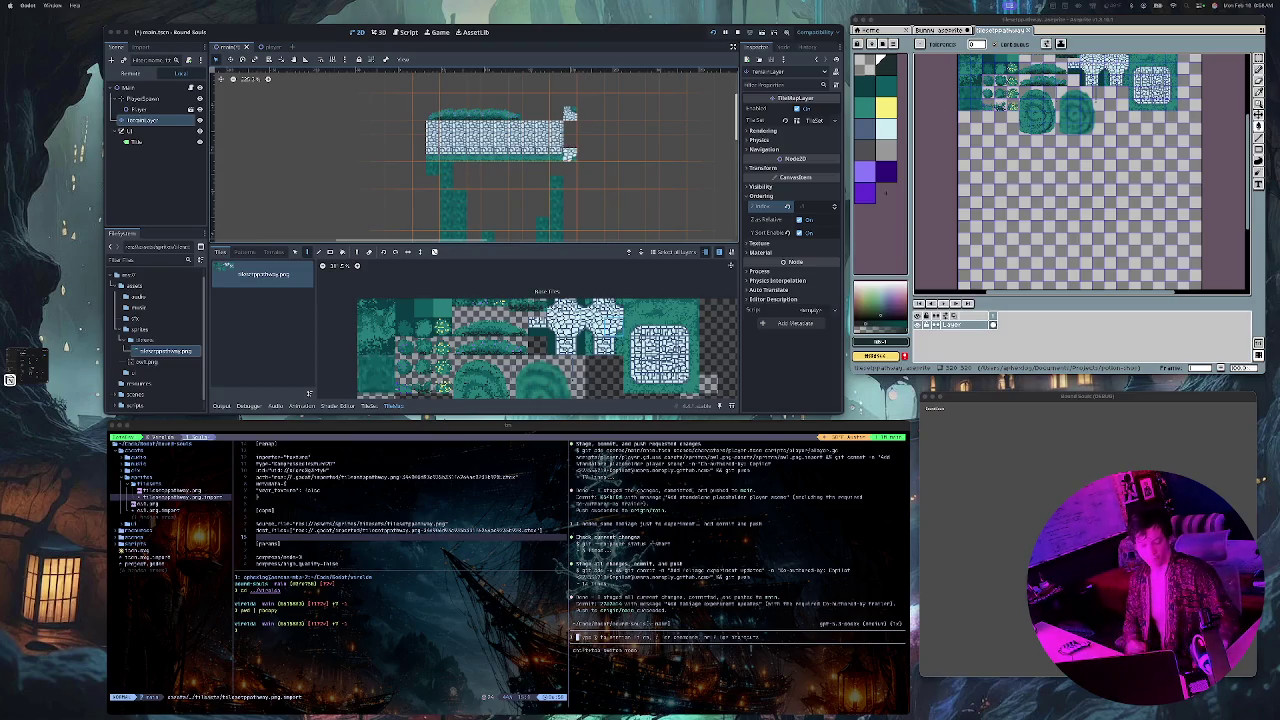
# Step: Paint two rows of teal ground tiles under the stone block
pyautogui.click(425, 308)
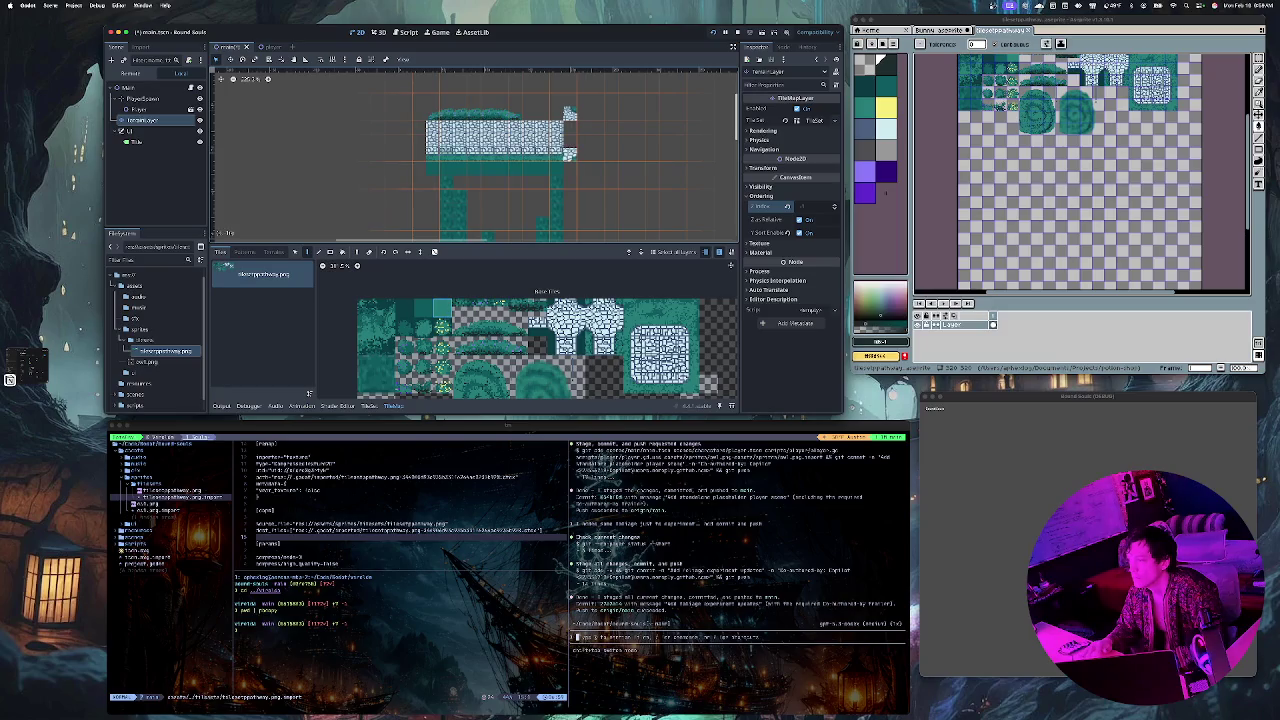
pyautogui.moveTo(433, 169); pyautogui.dragTo(571, 176)
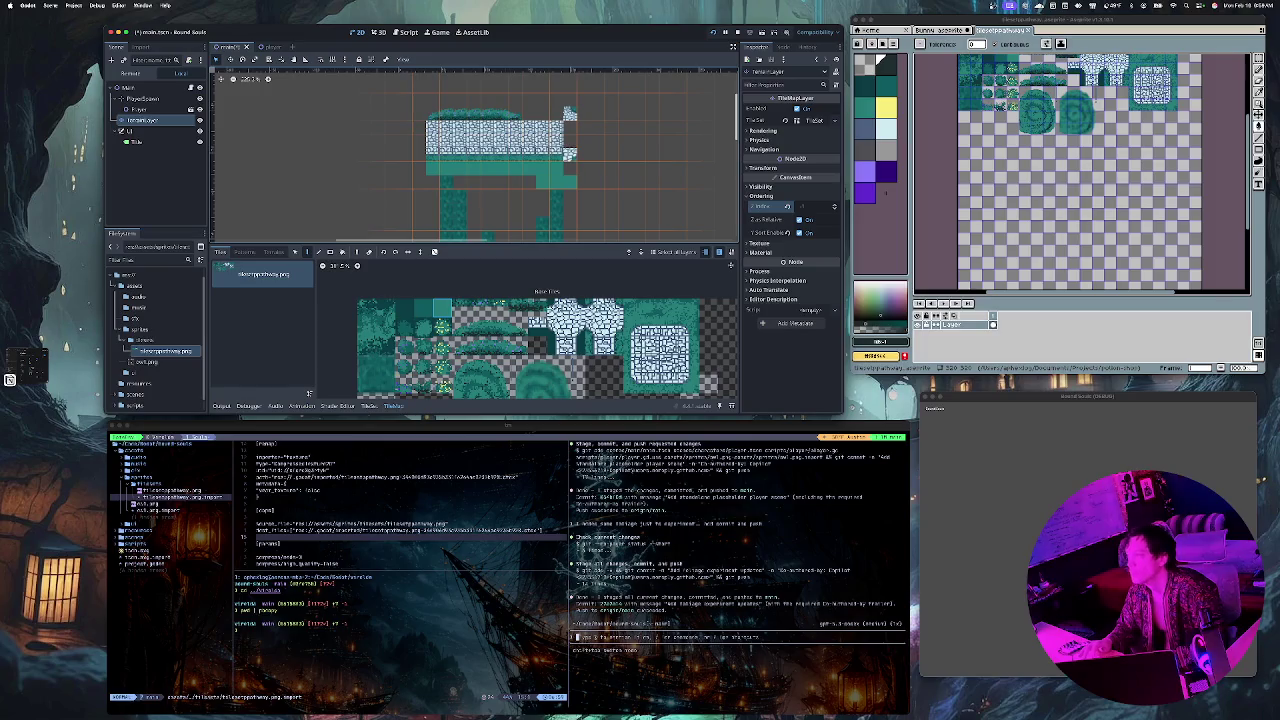
pyautogui.moveTo(433, 182)
pyautogui.mouseDown()
pyautogui.moveTo(625, 182)
pyautogui.moveTo(590, 169)
pyautogui.moveTo(655, 169)
pyautogui.moveTo(653, 183)
pyautogui.mouseUp()
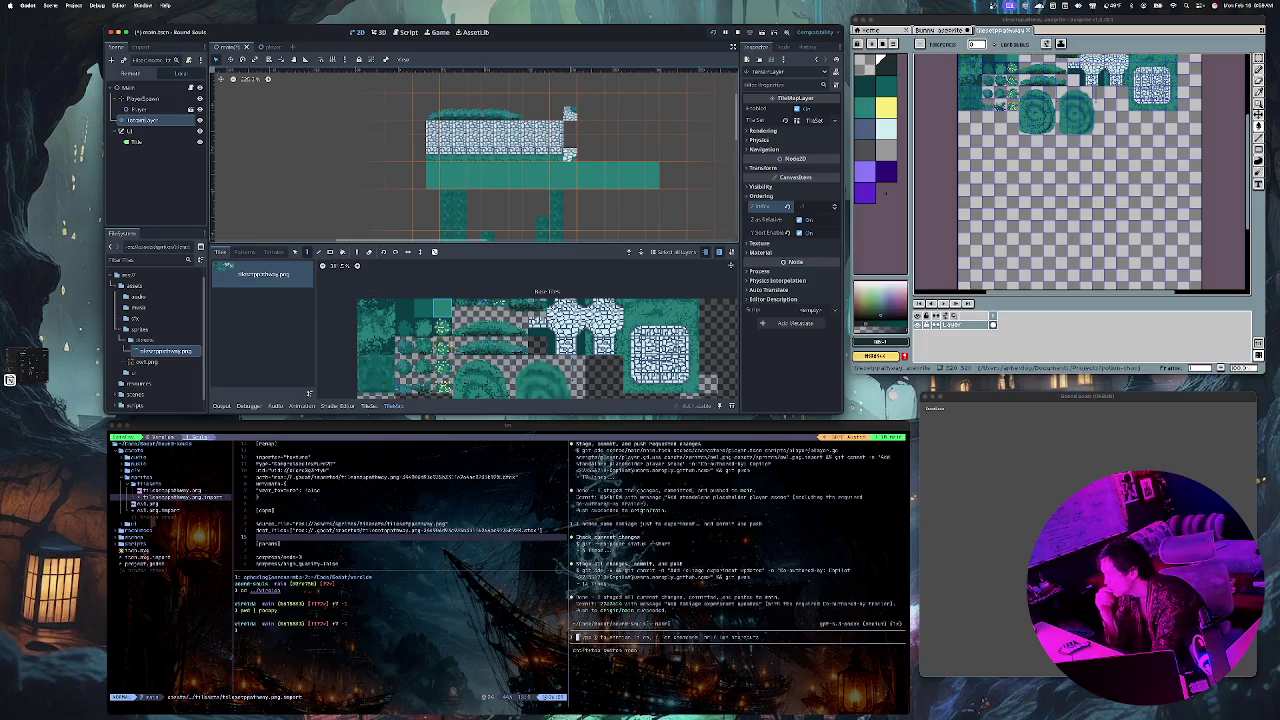
# Step: Place two bush tiles onto the teal floor beneath the platform
pyautogui.click(500, 181)
pyautogui.click(556, 168)
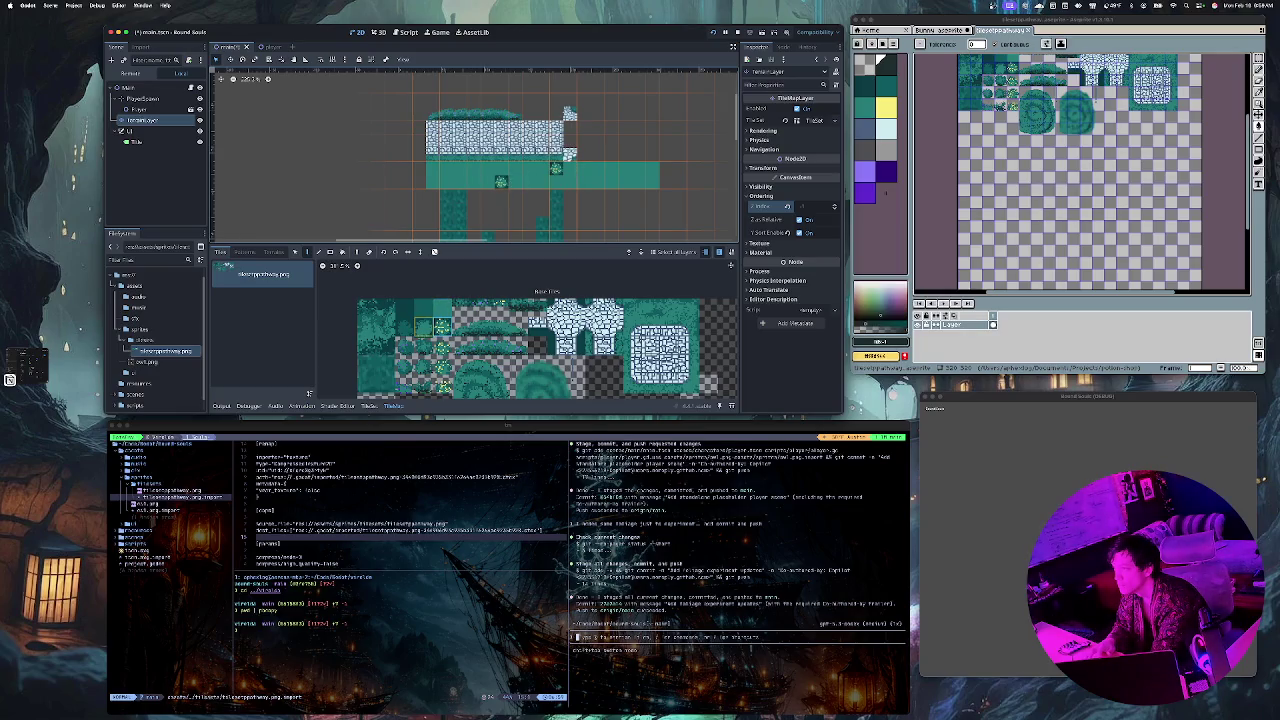
pyautogui.scroll(10, 560, 176)
pyautogui.scroll(-10, 560, 170)
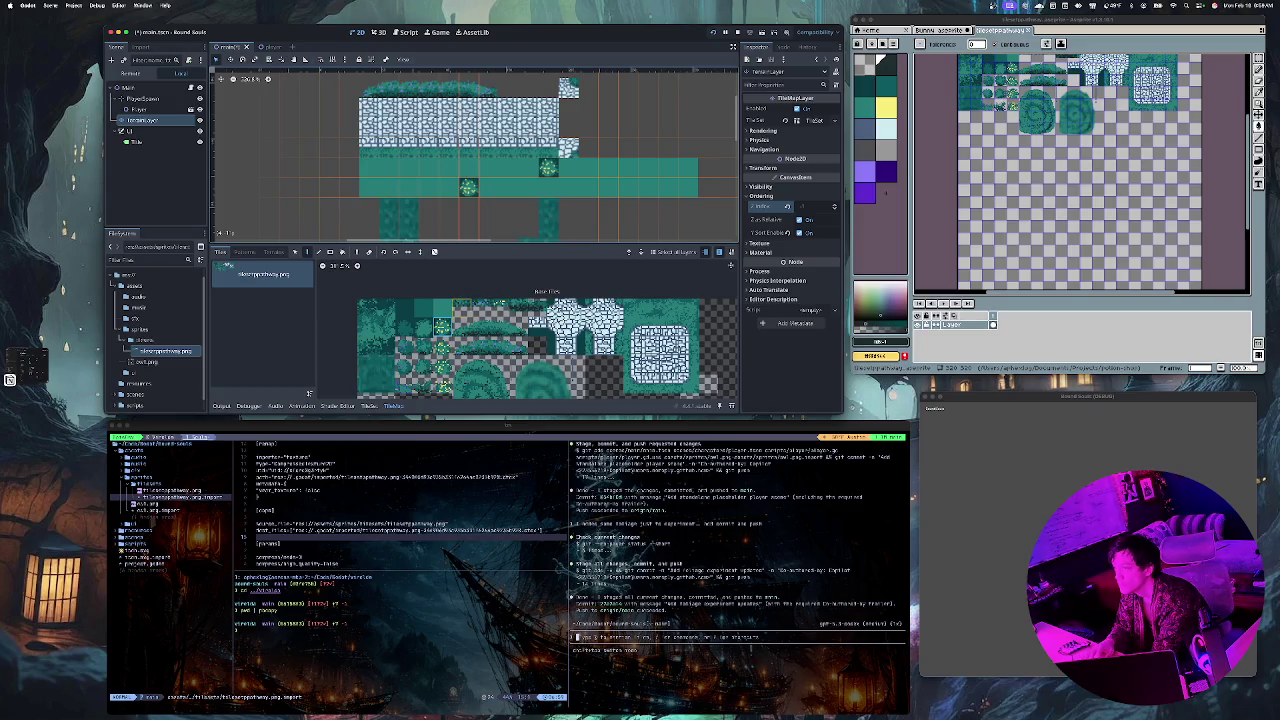
pyautogui.scroll(3, 435, 310)
pyautogui.scroll(-1, 435, 300)
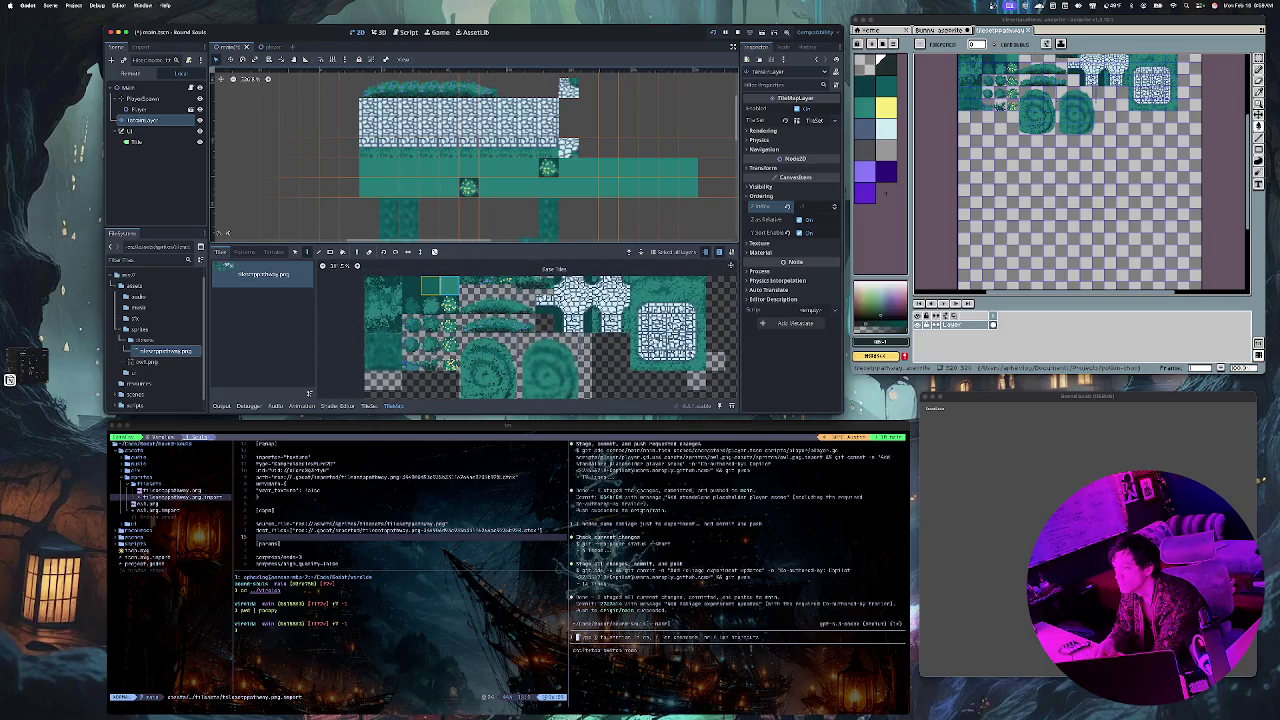
pyautogui.scroll(-1, 450, 365)
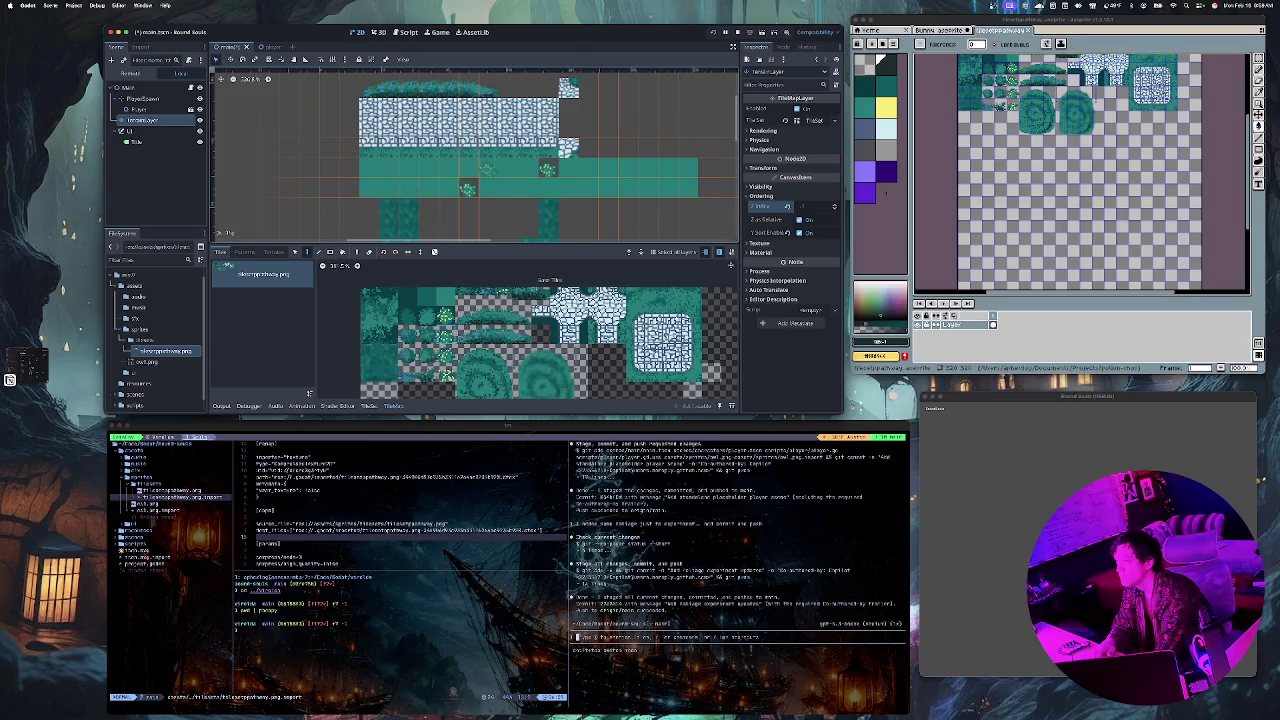
pyautogui.scroll(8, 485, 170)
pyautogui.scroll(3, 455, 170)
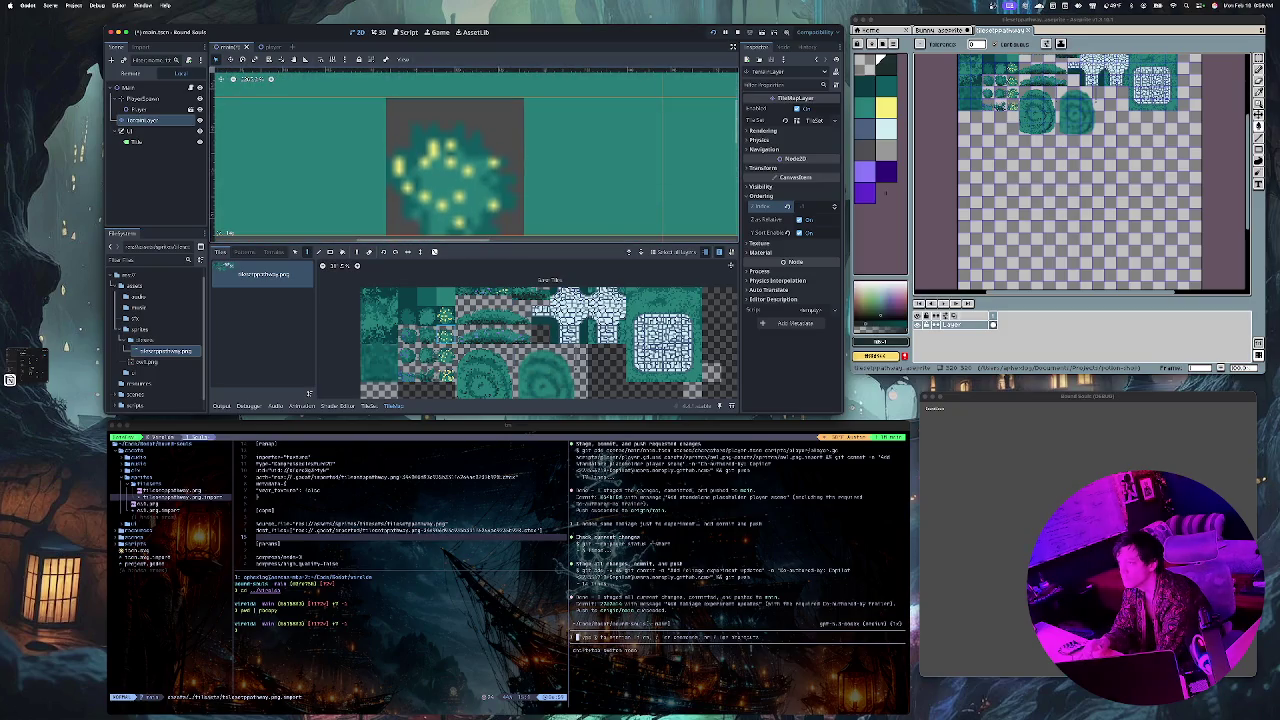
pyautogui.scroll(-10, 470, 212)
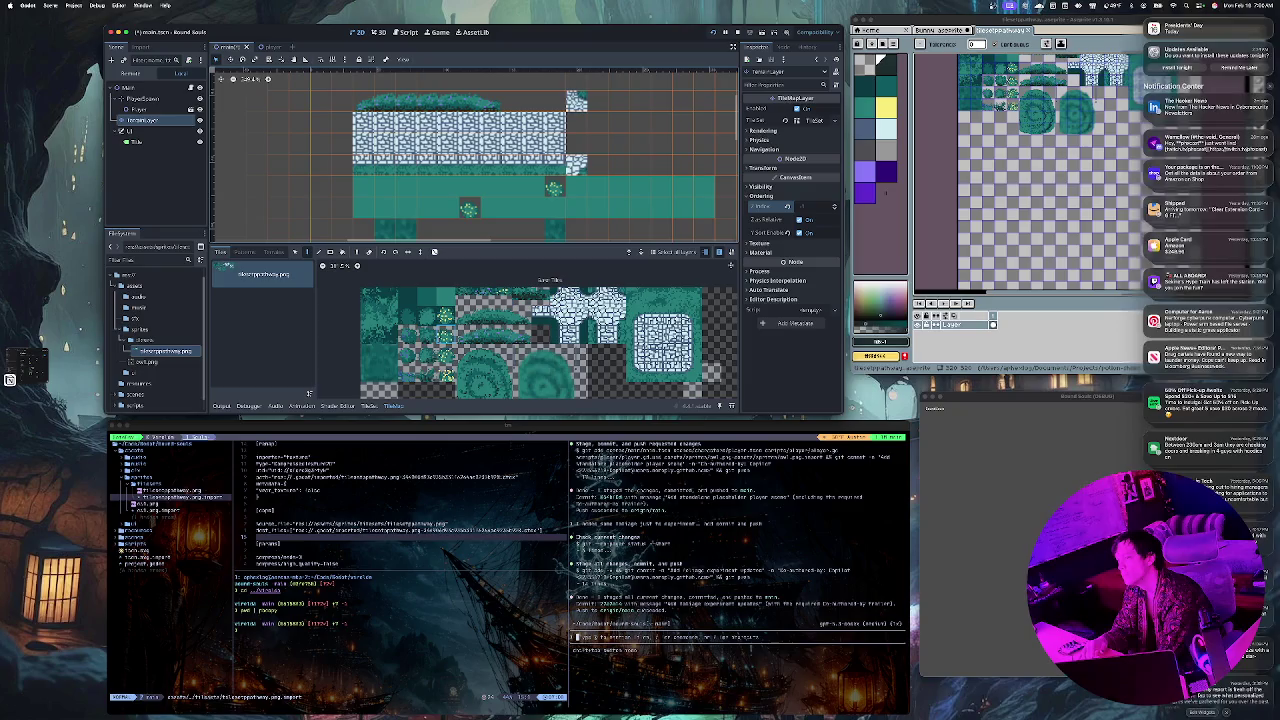
pyautogui.click(597, 104)
pyautogui.hotkey('ctrl', 'z')
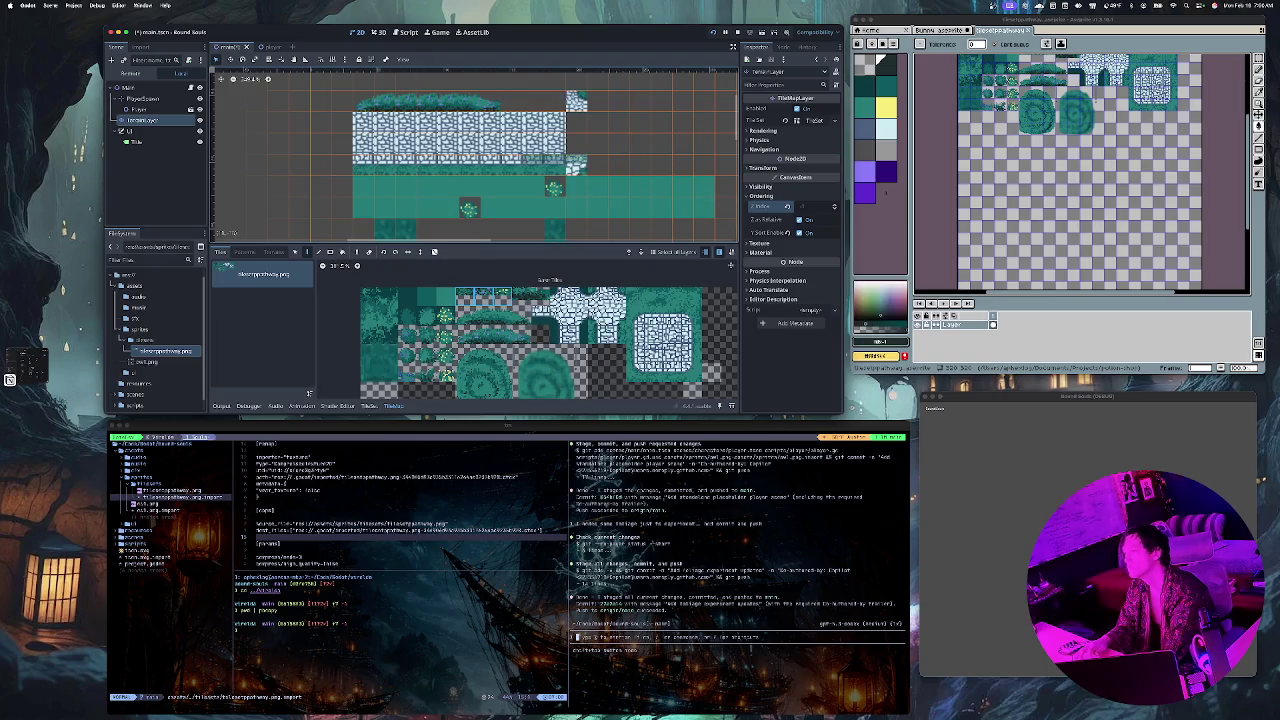
pyautogui.press('Escape')
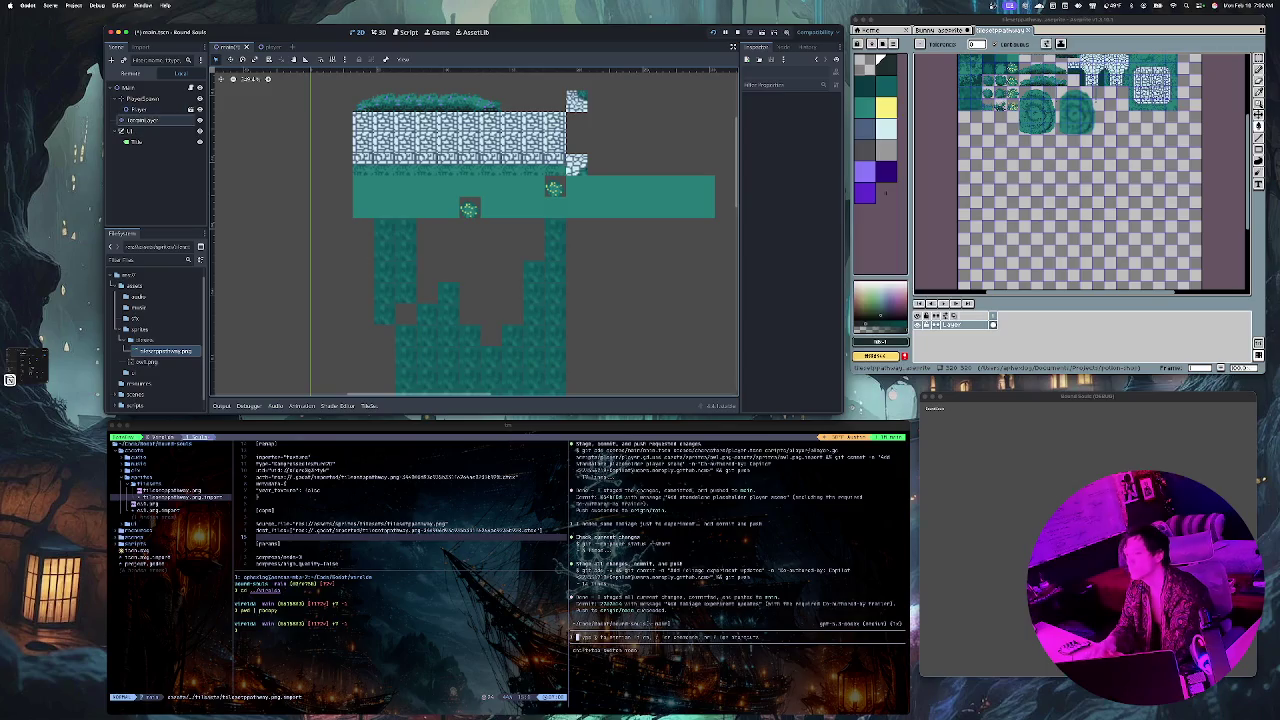
pyautogui.click(142, 120)
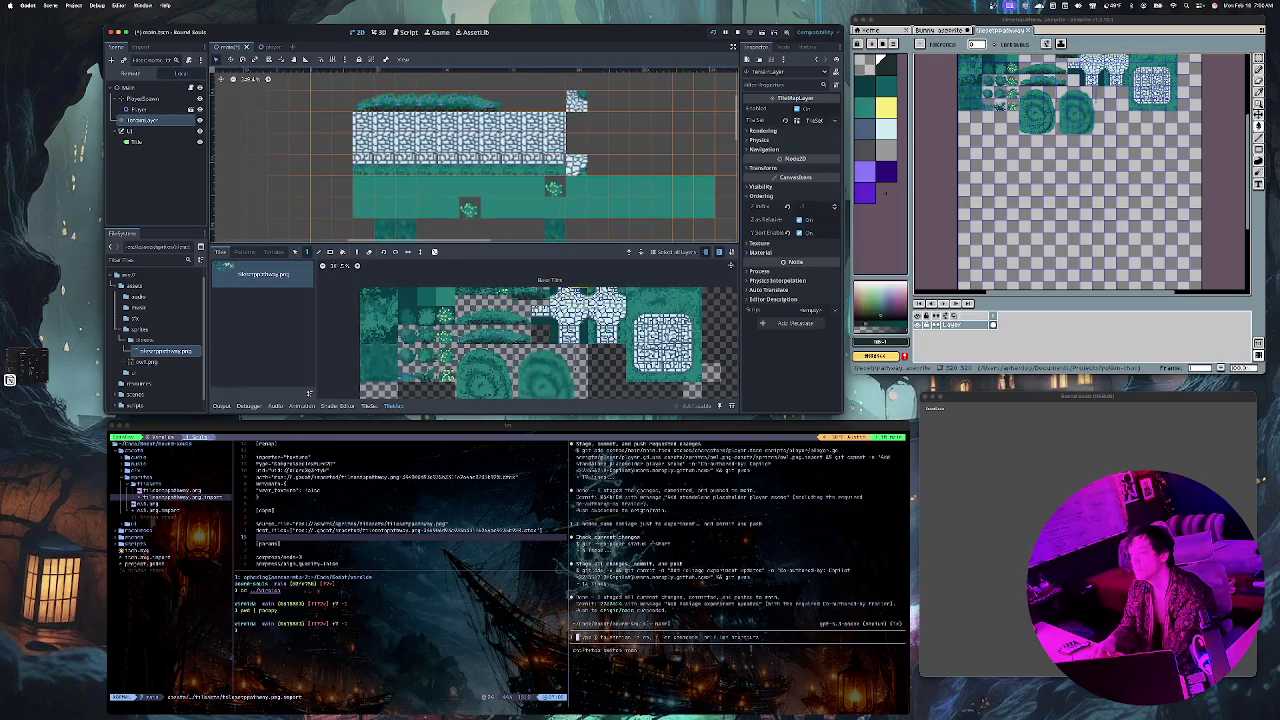